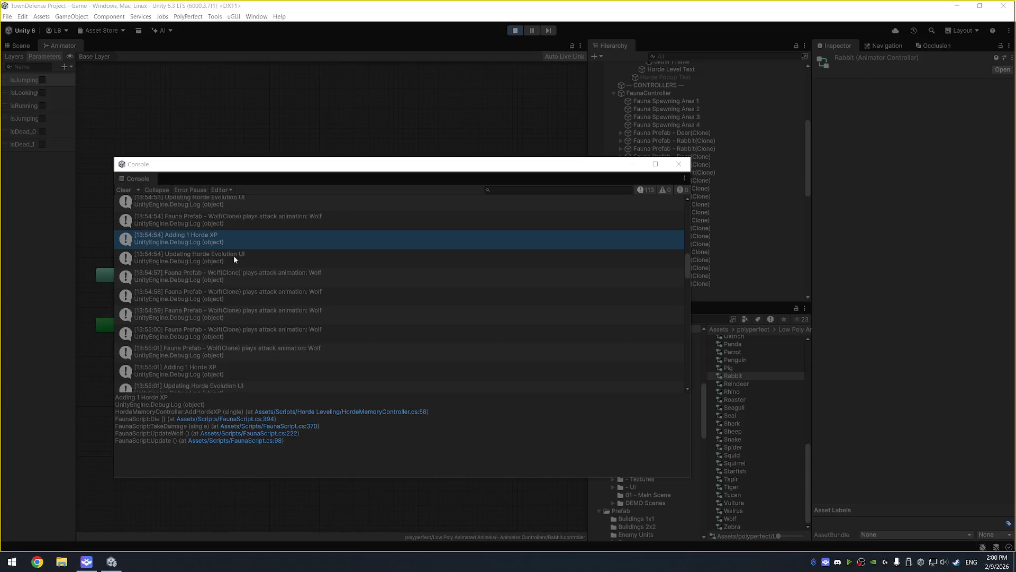
Show the stack trace of the 'Updating Horde Evolution UI' Console entry, then exit play mode.
{"action": "left_click", "coordinate": [234, 255]}
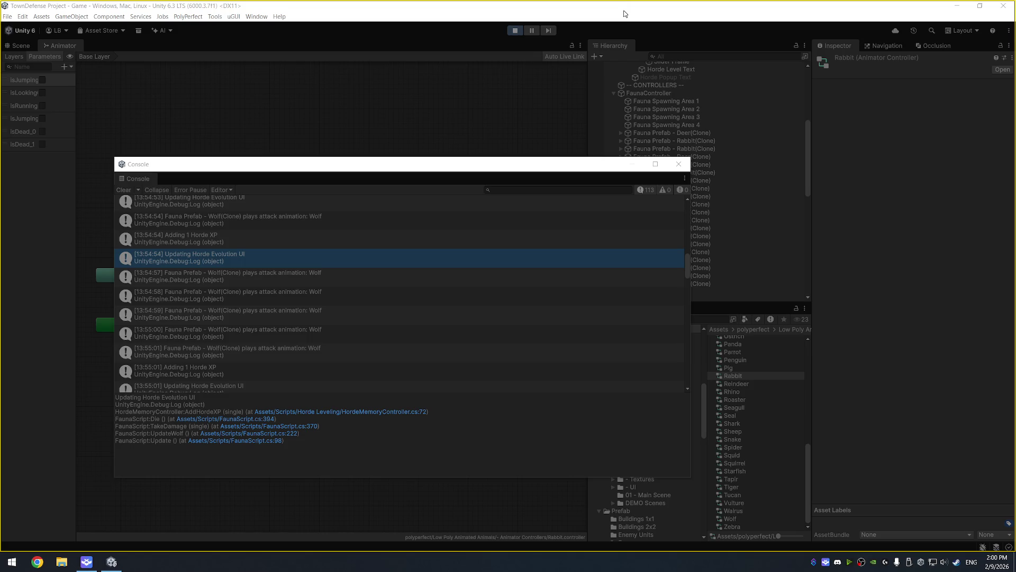
{"action": "left_click", "coordinate": [515, 30]}
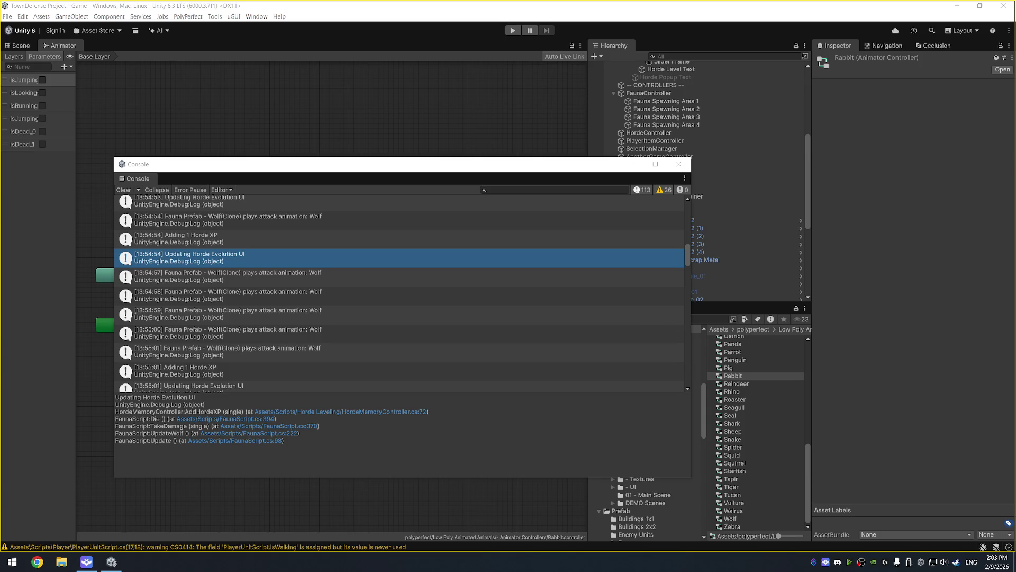
{"action": "key", "text": "super"}
{"action": "key", "text": "super"}
{"action": "key", "text": "super"}
{"action": "type", "text": "msd"}
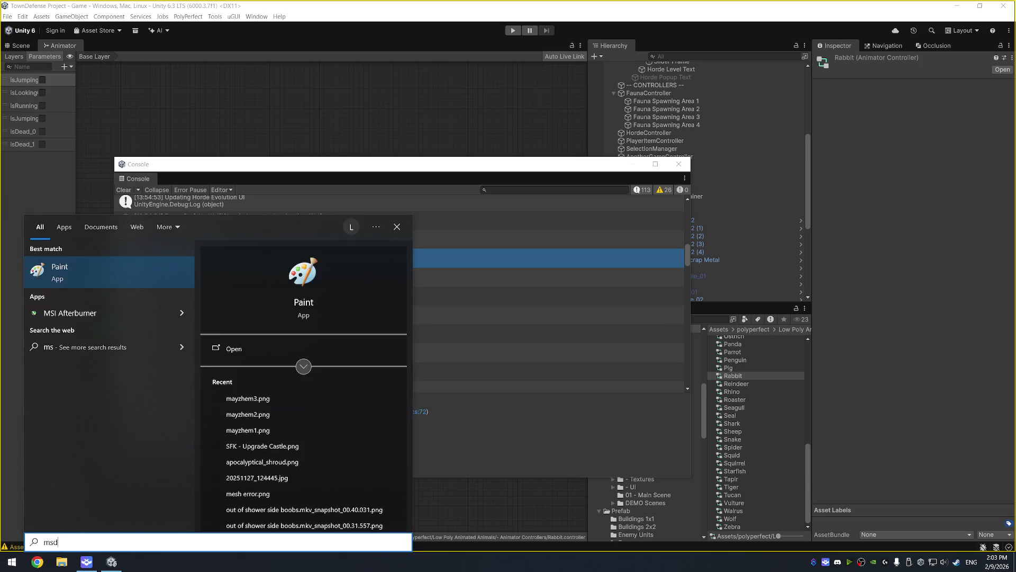
{"action": "type", "text": "i"}
{"action": "key", "text": "Escape"}
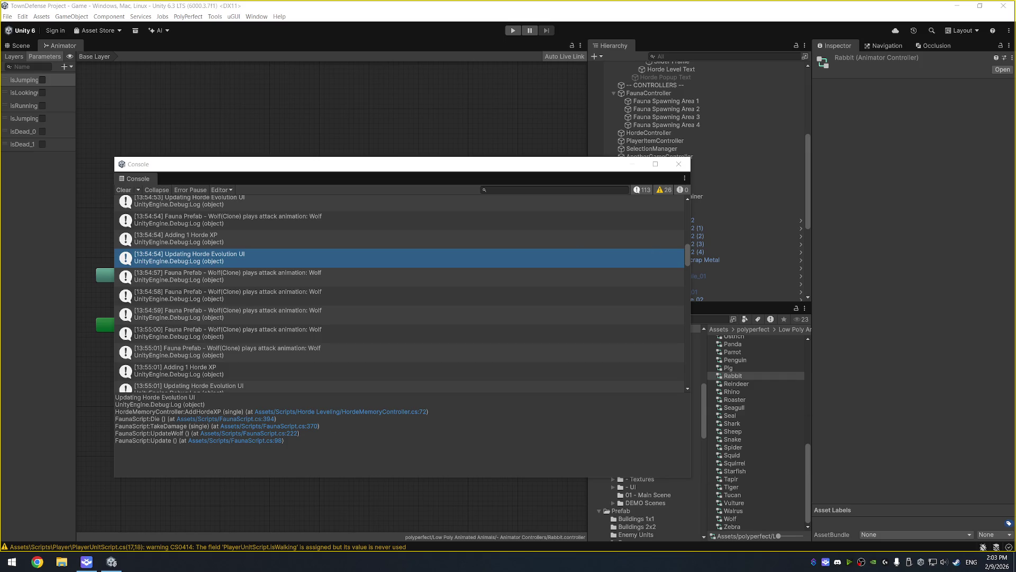
{"action": "key", "text": "XF86AudioLowerVolume"}
{"action": "key", "text": "alt+Tab"}
{"action": "key", "text": "XF86AudioLowerVolume"}
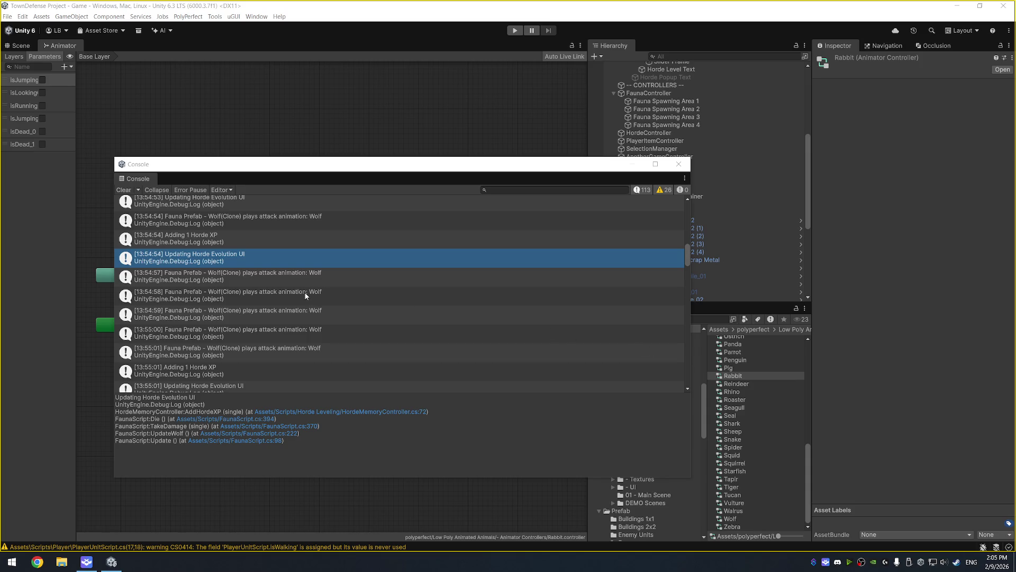
{"action": "left_click_drag", "start_coordinate": [386, 169], "coordinate": [496, 132]}
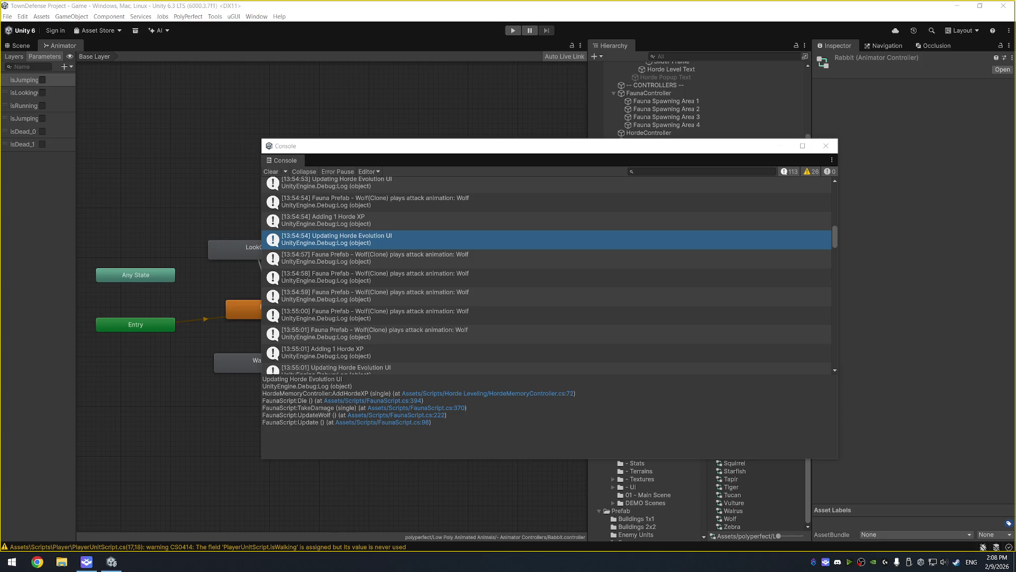
Launch Remote Desktop Connection from the system search and move the Console window up and left.
{"action": "key", "text": "super"}
{"action": "type", "text": "remote"}
{"action": "key", "text": "Return"}
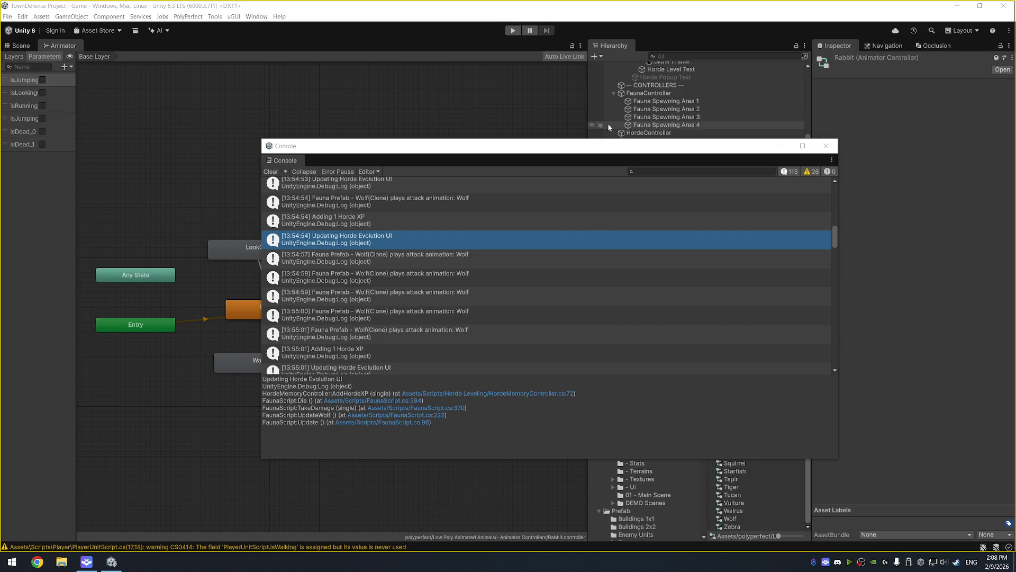
{"action": "left_click_drag", "start_coordinate": [598, 149], "coordinate": [553, 137]}
Start play mode, move the Console down, and select HordeController in the Hierarchy.
{"action": "left_click", "coordinate": [512, 31]}
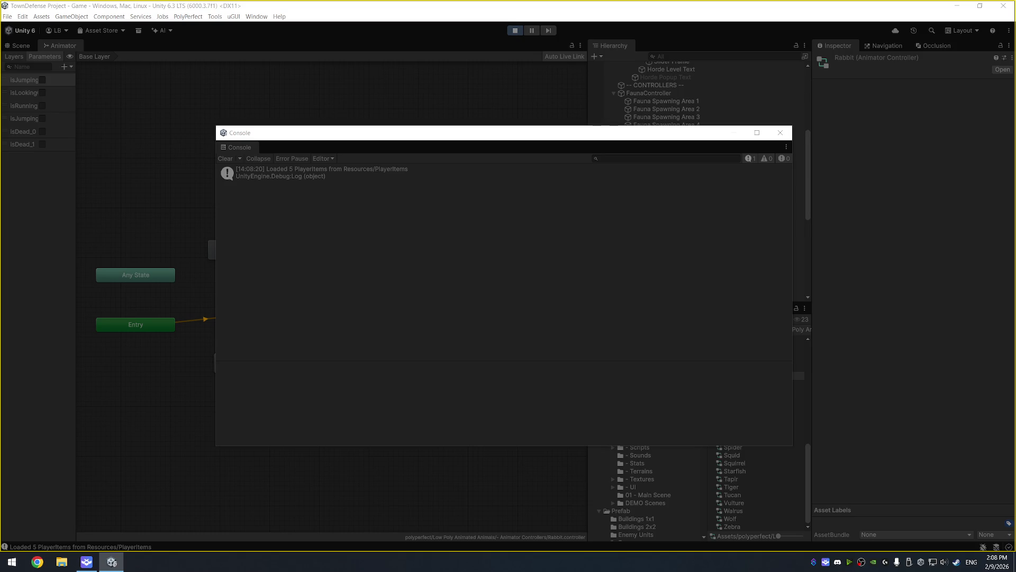
{"action": "left_click_drag", "start_coordinate": [624, 134], "coordinate": [460, 220]}
{"action": "left_click", "coordinate": [709, 172]}
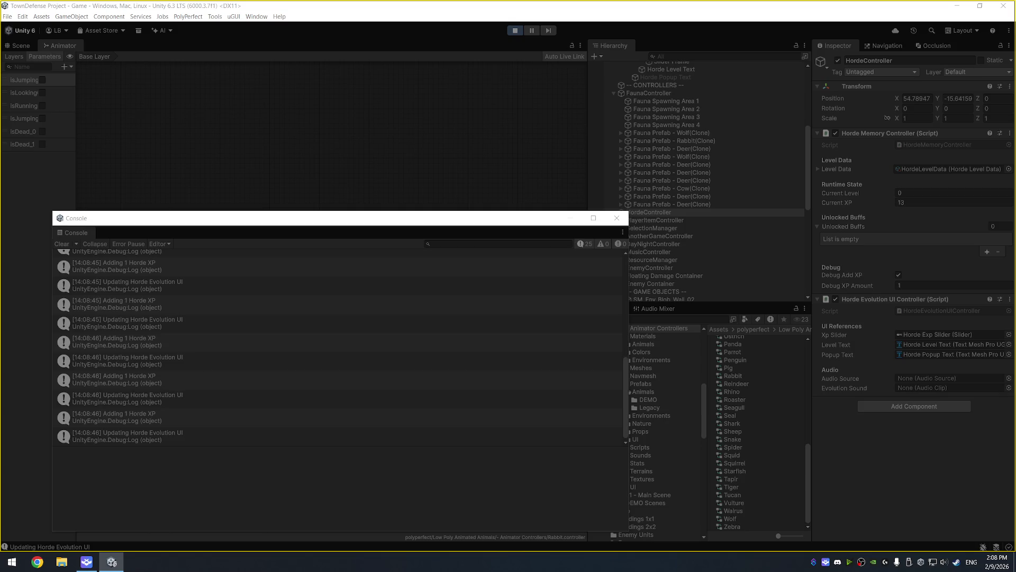
Select the latest Horde XP log entry, move the Console aside, and expand HordeController's Level Data.
{"action": "left_click", "coordinate": [127, 436]}
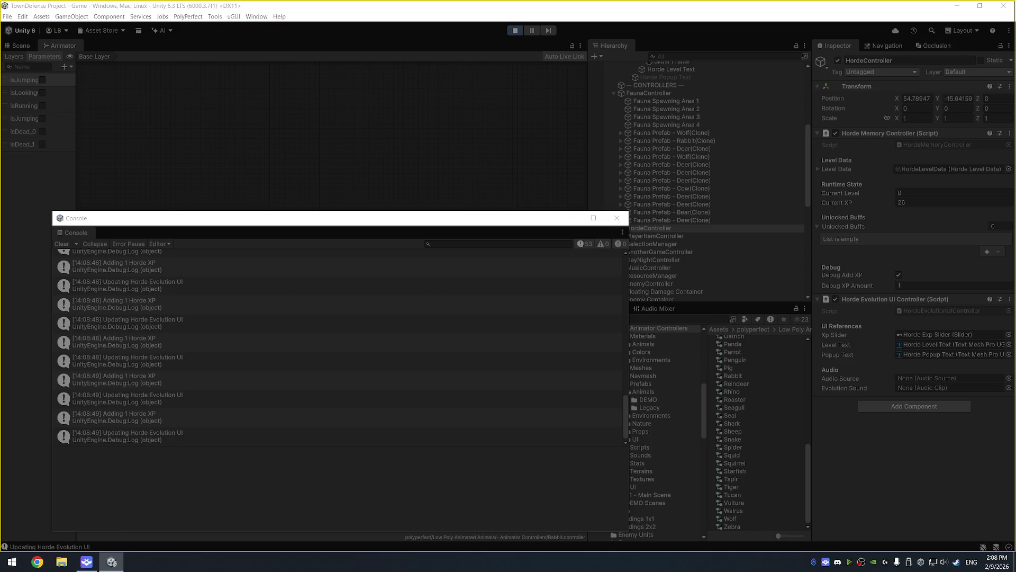
{"action": "mouse_move", "coordinate": [561, 225]}
{"action": "left_mouse_down"}
{"action": "mouse_move", "coordinate": [554, 245]}
{"action": "mouse_move", "coordinate": [528, 255]}
{"action": "left_mouse_up"}
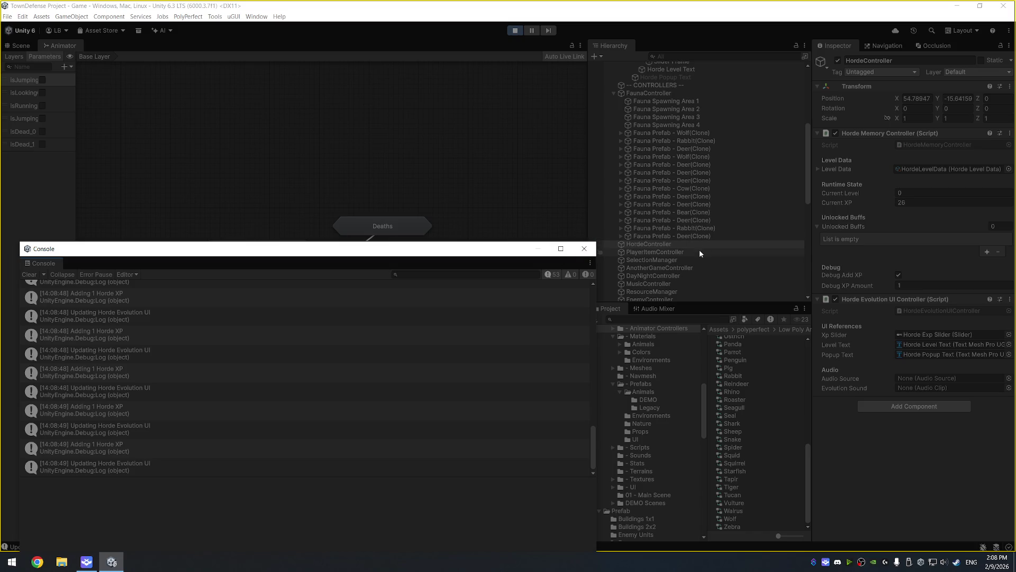
{"action": "left_click", "coordinate": [817, 168]}
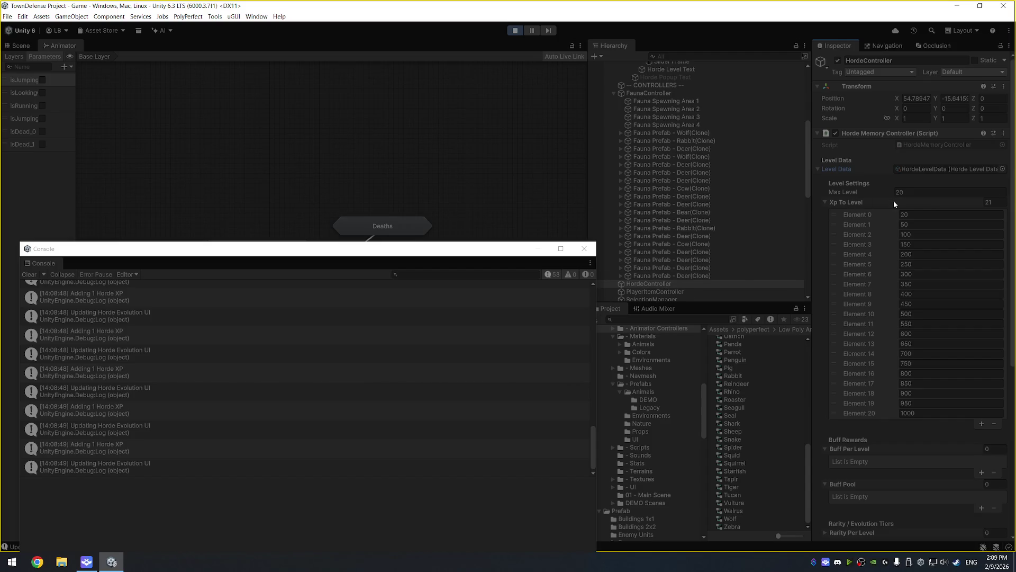
{"action": "scroll", "coordinate": [881, 350], "scroll_direction": "down", "scroll_amount": 5}
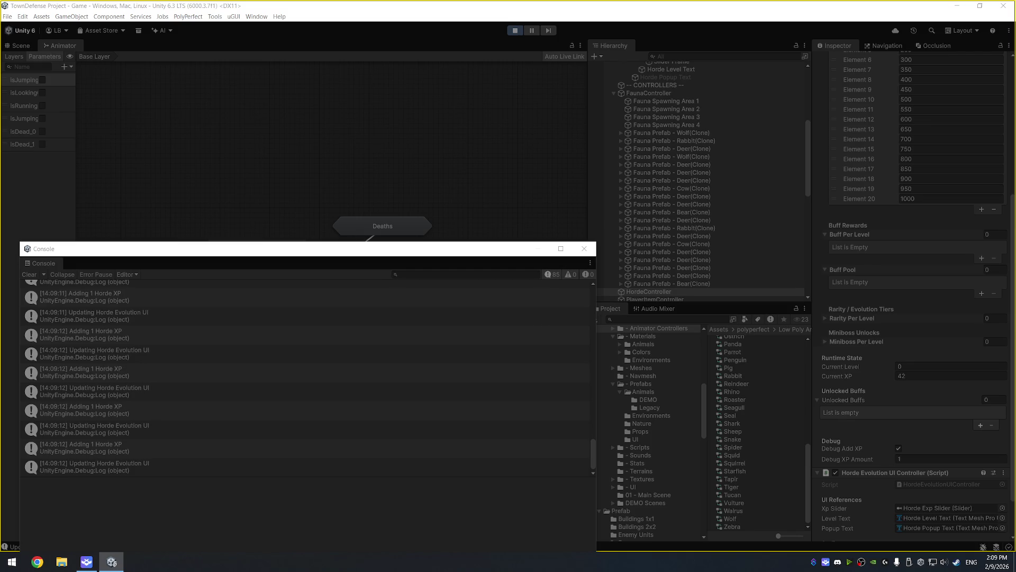
Scroll back up the Horde Memory Controller Inspector and stop play mode, resetting Current XP to 0.
{"action": "scroll", "coordinate": [921, 220], "scroll_direction": "up", "scroll_amount": 5}
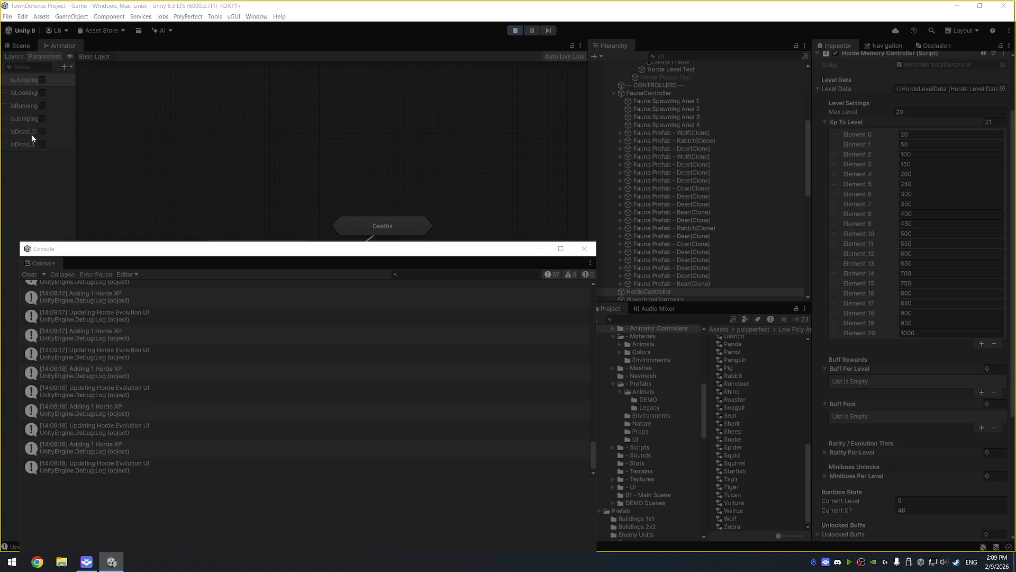
{"action": "left_click", "coordinate": [515, 30]}
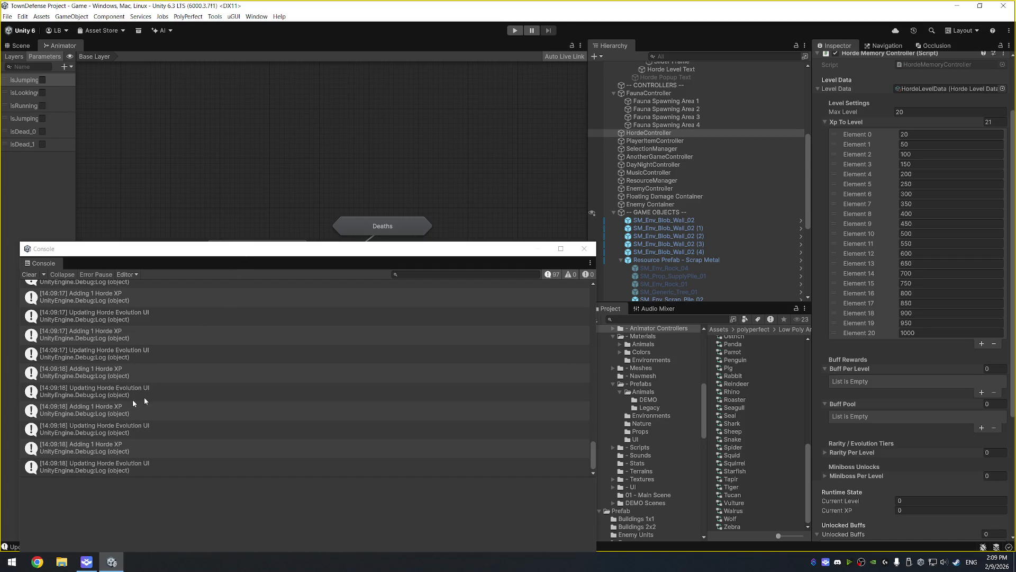
Select the '[14:09:17] Updating Horde Evolution UI' entry to trace it to HordeMemoryController's AddHordeXP.
{"action": "left_click", "coordinate": [223, 316]}
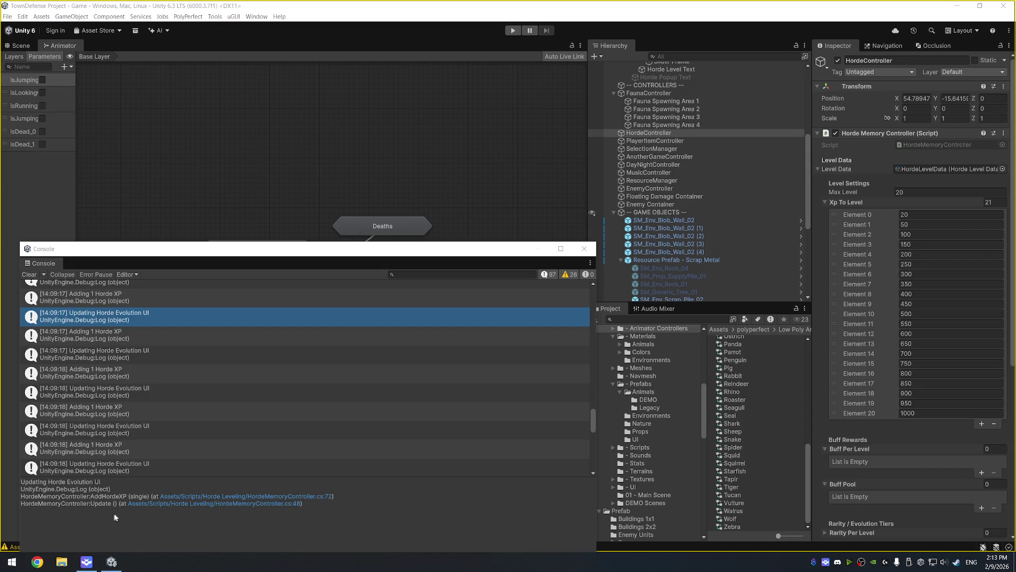
{"action": "scroll", "coordinate": [388, 390], "scroll_direction": "up", "scroll_amount": 5}
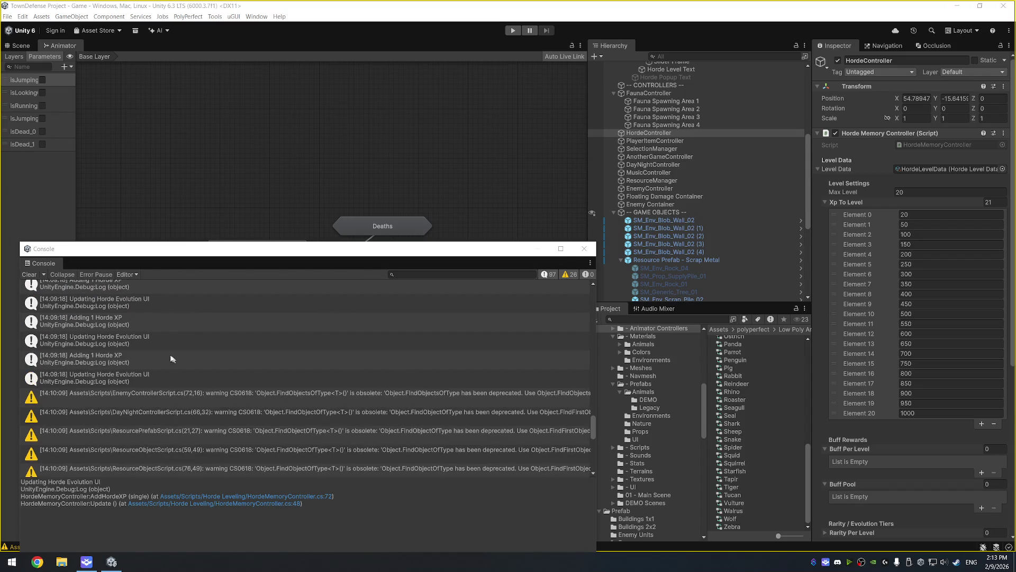
Clear the Console, close its window, and start the game in play mode.
{"action": "left_click", "coordinate": [27, 274]}
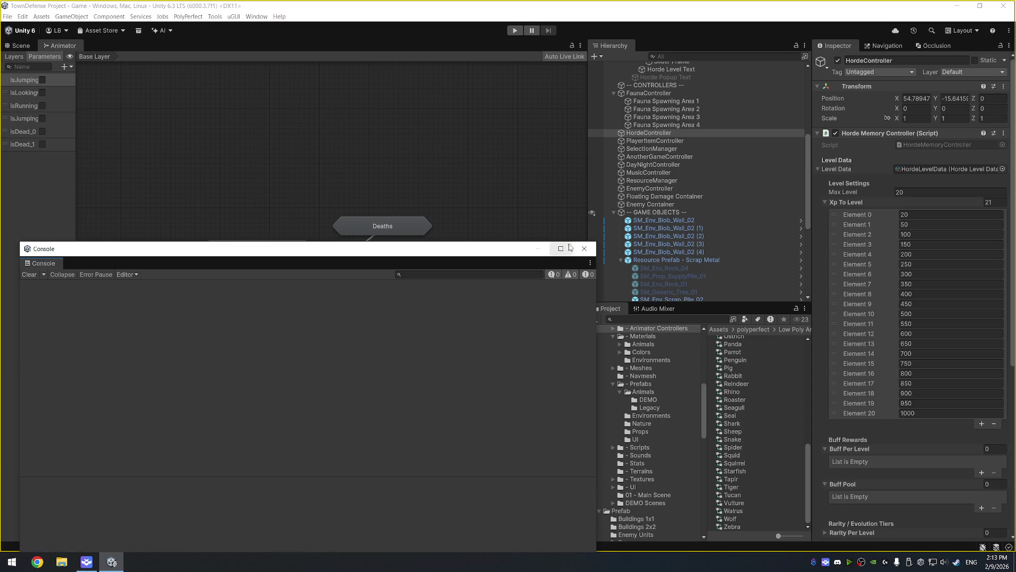
{"action": "left_click", "coordinate": [583, 249]}
{"action": "left_click", "coordinate": [515, 30]}
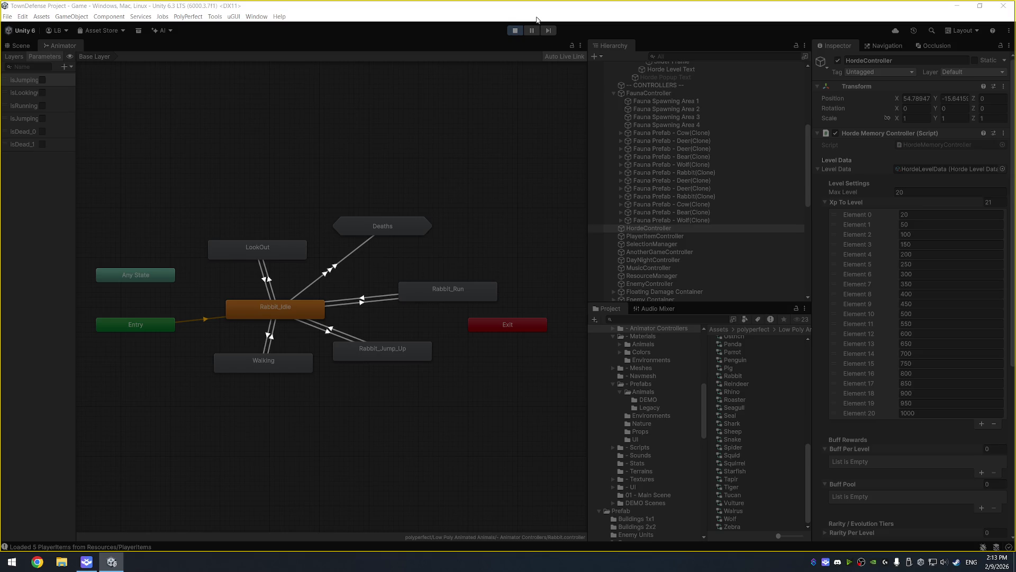
Switch to the Scene view, close the floating Console, and select the polar bear clone.
{"action": "left_click", "coordinate": [87, 546]}
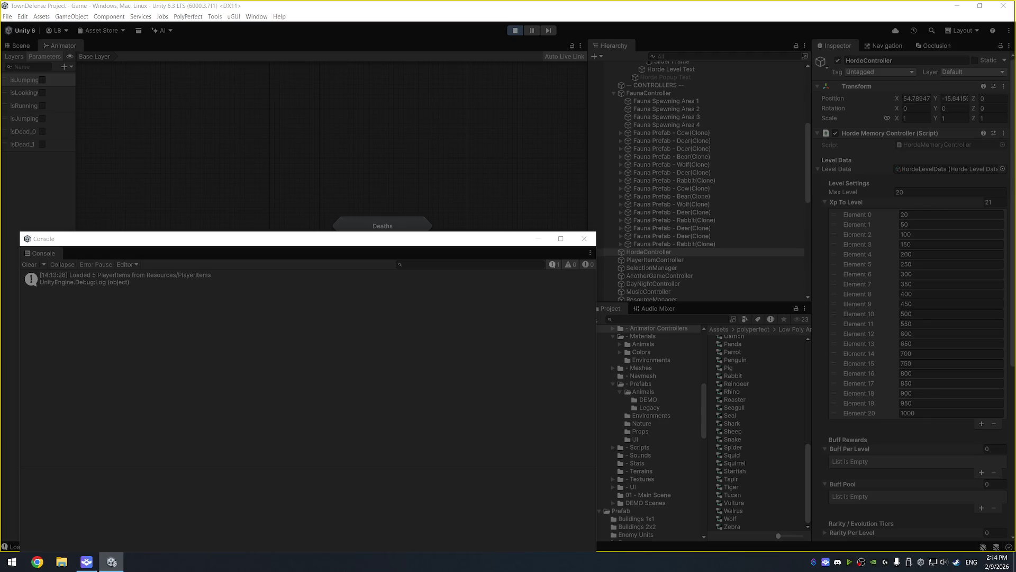
{"action": "left_click", "coordinate": [20, 46]}
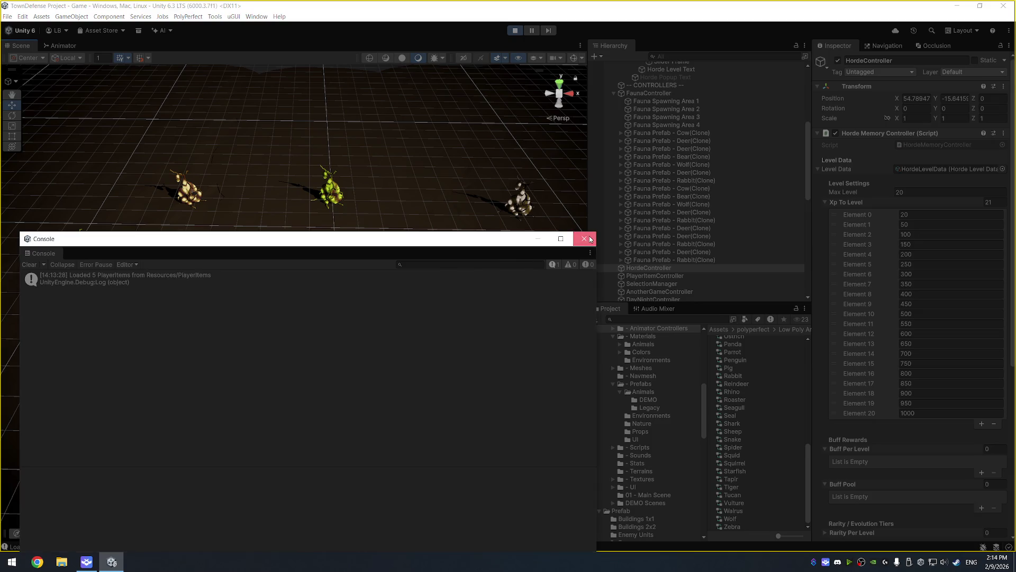
{"action": "left_click", "coordinate": [584, 238]}
{"action": "left_click", "coordinate": [322, 423]}
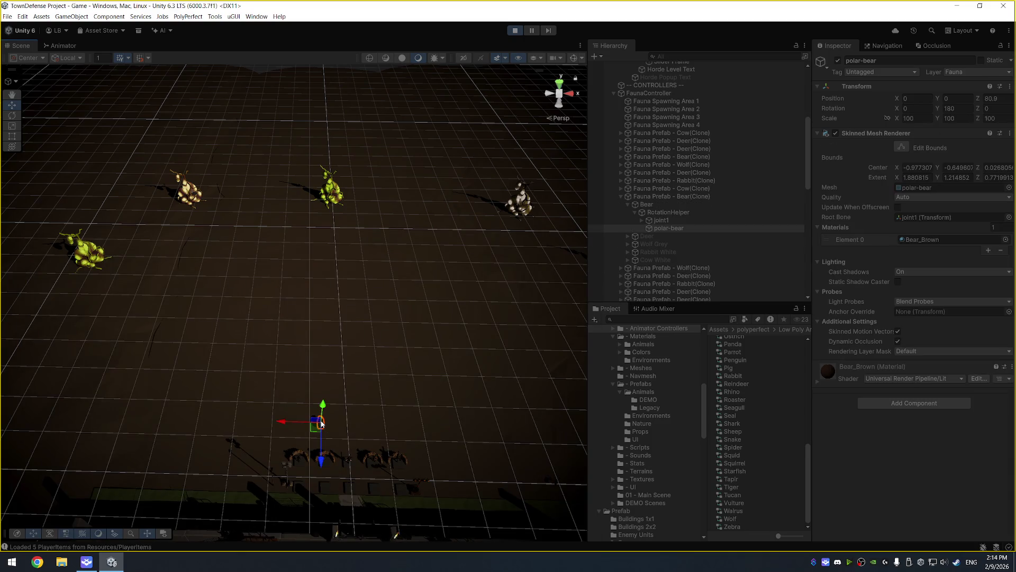
Frame and orbit around the polar bear, enable Gizmos for bounds and debug lines, then select the deer.
{"action": "key", "text": "f"}
{"action": "mouse_move", "coordinate": [348, 424]}
{"action": "left_mouse_down"}
{"action": "mouse_move", "coordinate": [279, 266]}
{"action": "mouse_move", "coordinate": [143, 221]}
{"action": "mouse_move", "coordinate": [159, 275]}
{"action": "mouse_move", "coordinate": [431, 324]}
{"action": "mouse_move", "coordinate": [205, 363]}
{"action": "mouse_move", "coordinate": [16, 340]}
{"action": "mouse_move", "coordinate": [290, 284]}
{"action": "mouse_move", "coordinate": [359, 256]}
{"action": "mouse_move", "coordinate": [215, 299]}
{"action": "left_mouse_up"}
{"action": "scroll", "coordinate": [390, 338], "scroll_direction": "down", "scroll_amount": 3}
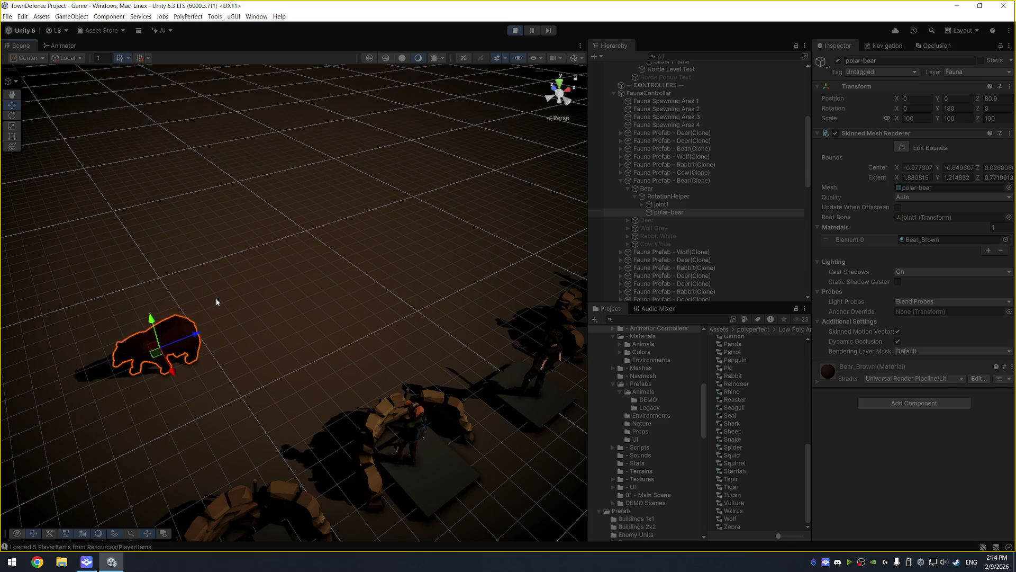
{"action": "scroll", "coordinate": [345, 149], "scroll_direction": "down", "scroll_amount": 3}
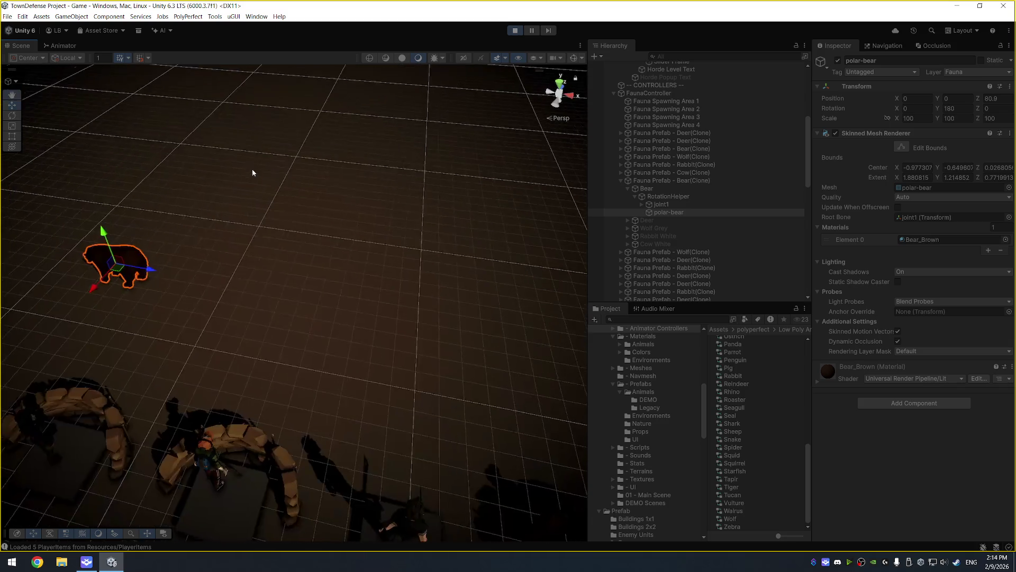
{"action": "scroll", "coordinate": [347, 129], "scroll_direction": "down", "scroll_amount": 3}
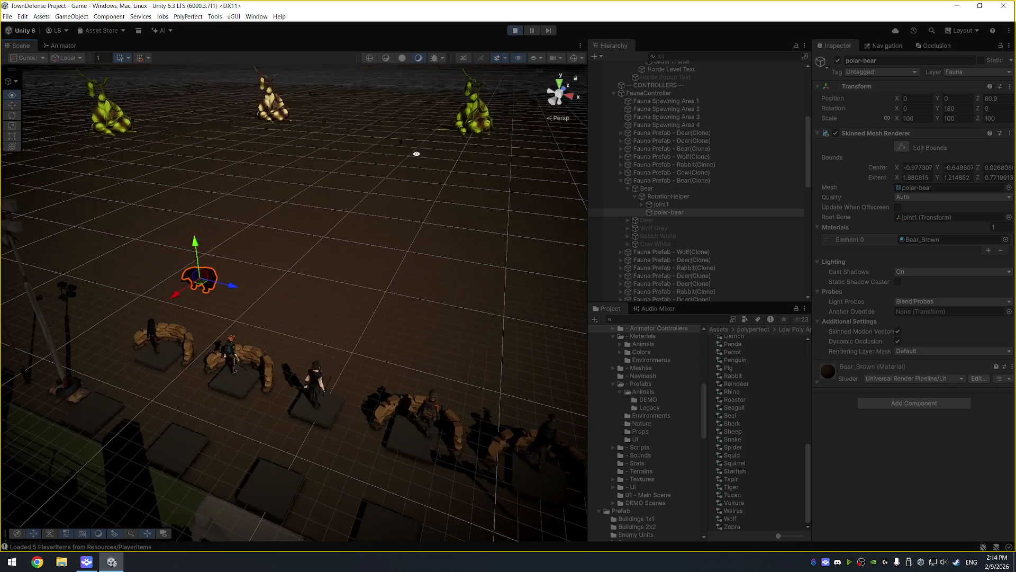
{"action": "left_click", "coordinate": [576, 58]}
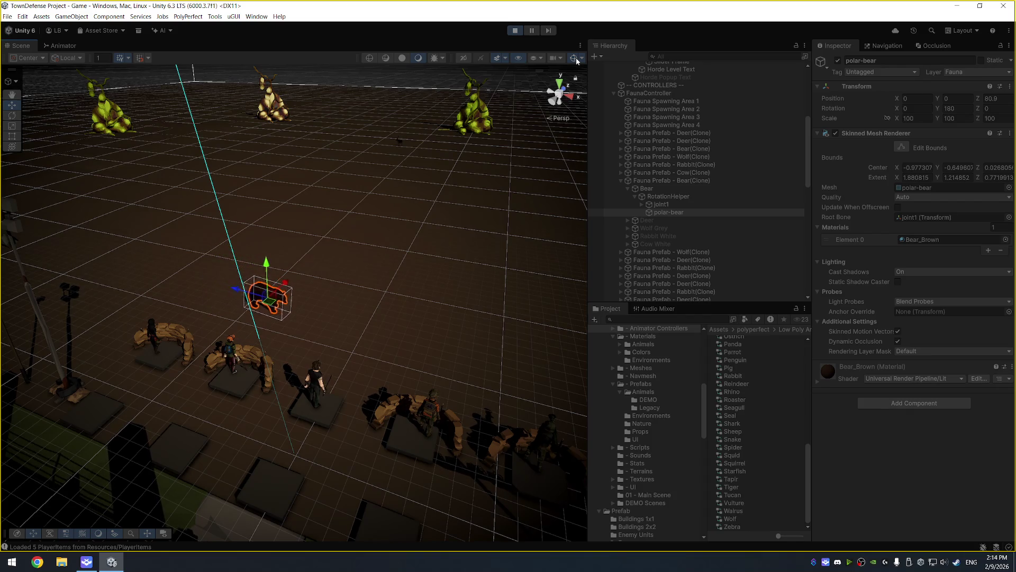
{"action": "left_click", "coordinate": [387, 136]}
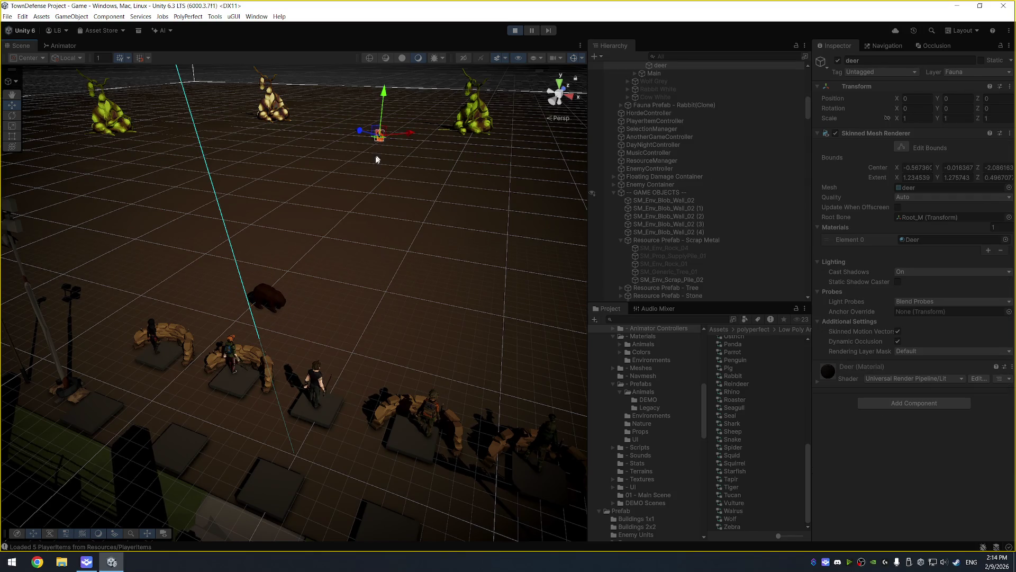
Frame the deer and its parent prefab clone, orbiting the view around it.
{"action": "left_click_drag", "start_coordinate": [363, 164], "coordinate": [375, 157]}
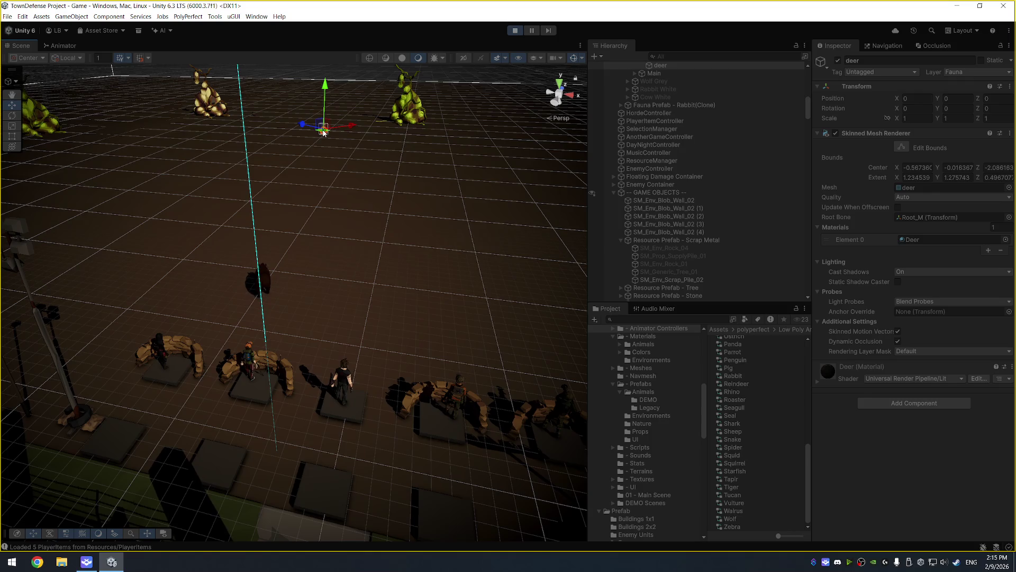
{"action": "key", "text": "f"}
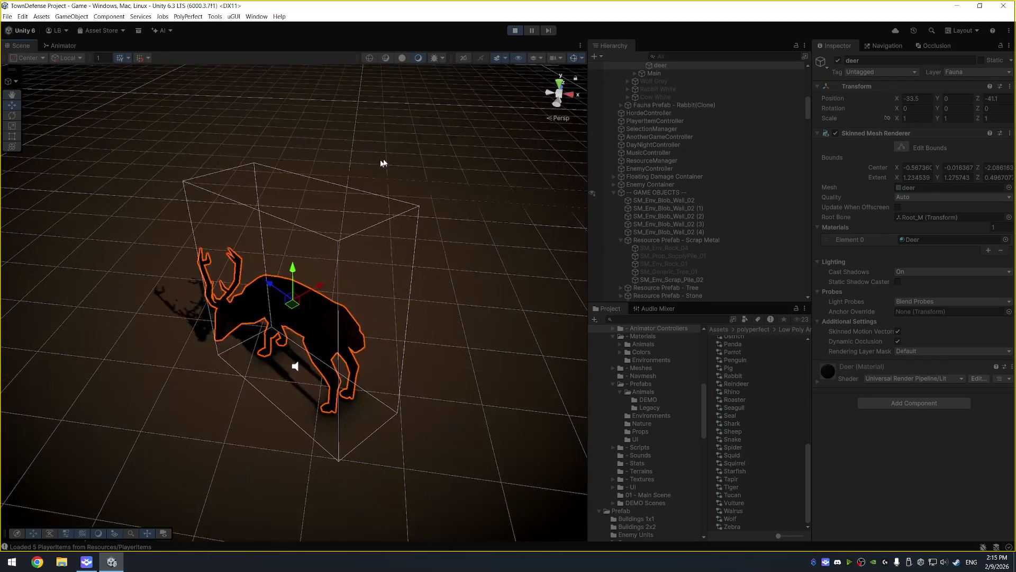
{"action": "scroll", "coordinate": [696, 108], "scroll_direction": "up", "scroll_amount": 5}
{"action": "left_click", "coordinate": [643, 182]}
{"action": "key", "text": "f"}
{"action": "mouse_move", "coordinate": [377, 254]}
{"action": "left_mouse_down"}
{"action": "mouse_move", "coordinate": [503, 236]}
{"action": "mouse_move", "coordinate": [491, 254]}
{"action": "mouse_move", "coordinate": [420, 244]}
{"action": "mouse_move", "coordinate": [465, 254]}
{"action": "left_mouse_up"}
{"action": "left_click_drag", "start_coordinate": [323, 264], "coordinate": [430, 157]}
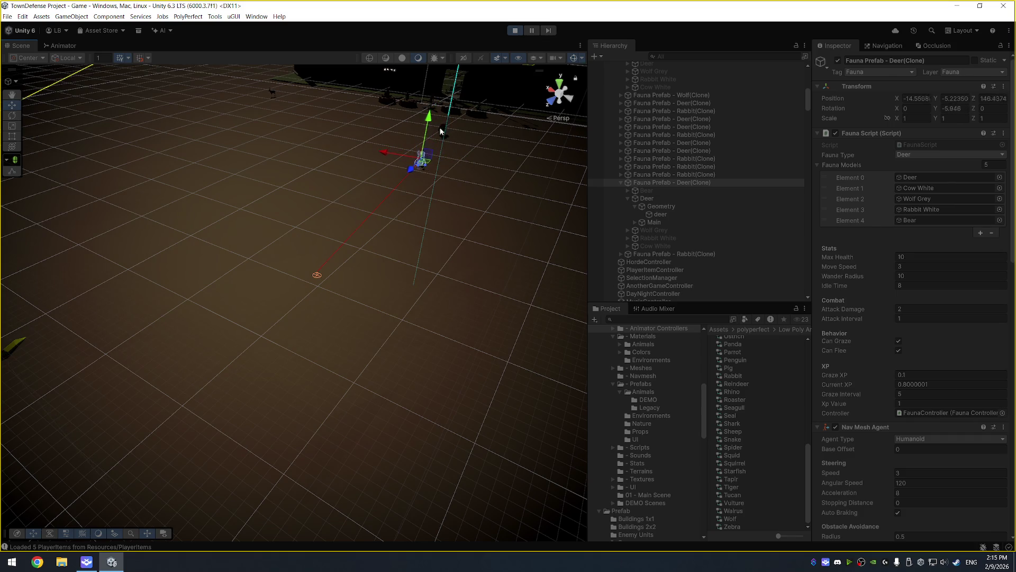
Select the polar bear and follow it up close as it walks across the scene.
{"action": "left_click", "coordinate": [433, 164]}
{"action": "key", "text": "f"}
{"action": "mouse_move", "coordinate": [469, 224]}
{"action": "left_mouse_down"}
{"action": "mouse_move", "coordinate": [150, 191]}
{"action": "mouse_move", "coordinate": [65, 222]}
{"action": "left_mouse_up"}
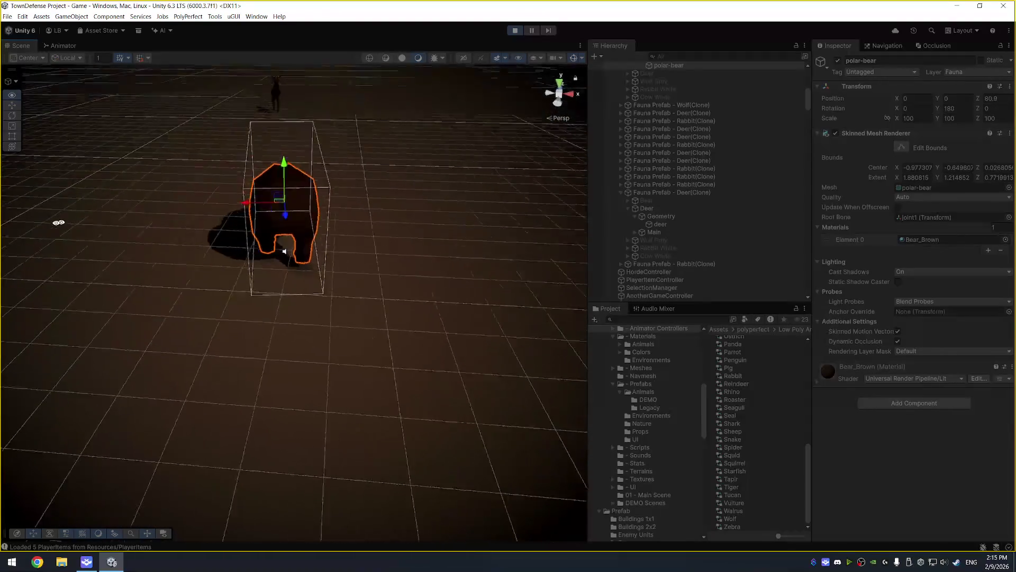
{"action": "scroll", "coordinate": [204, 200], "scroll_direction": "up", "scroll_amount": 5}
{"action": "scroll", "coordinate": [330, 189], "scroll_direction": "down", "scroll_amount": 6}
{"action": "mouse_move", "coordinate": [365, 161]}
{"action": "left_mouse_down"}
{"action": "mouse_move", "coordinate": [370, 192]}
{"action": "mouse_move", "coordinate": [240, 199]}
{"action": "mouse_move", "coordinate": [273, 243]}
{"action": "mouse_move", "coordinate": [337, 232]}
{"action": "left_mouse_up"}
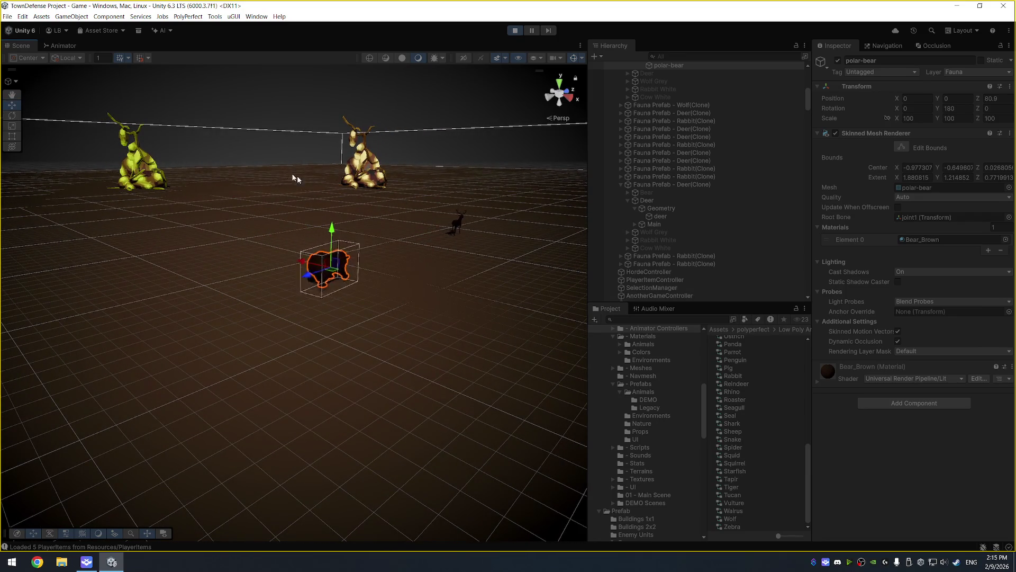
{"action": "left_click_drag", "start_coordinate": [307, 181], "coordinate": [351, 190]}
{"action": "key", "text": "f"}
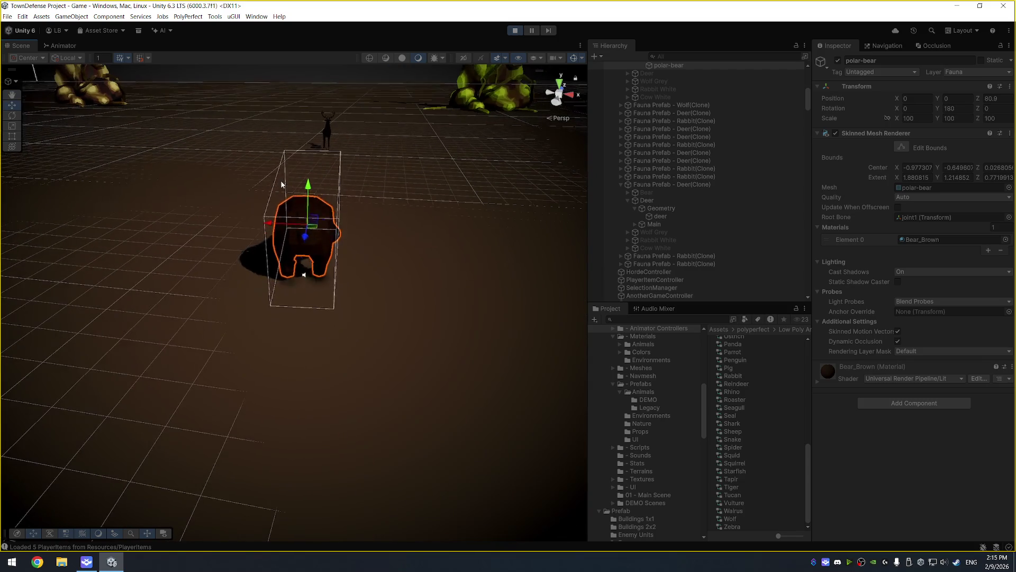
{"action": "scroll", "coordinate": [435, 239], "scroll_direction": "up", "scroll_amount": 5}
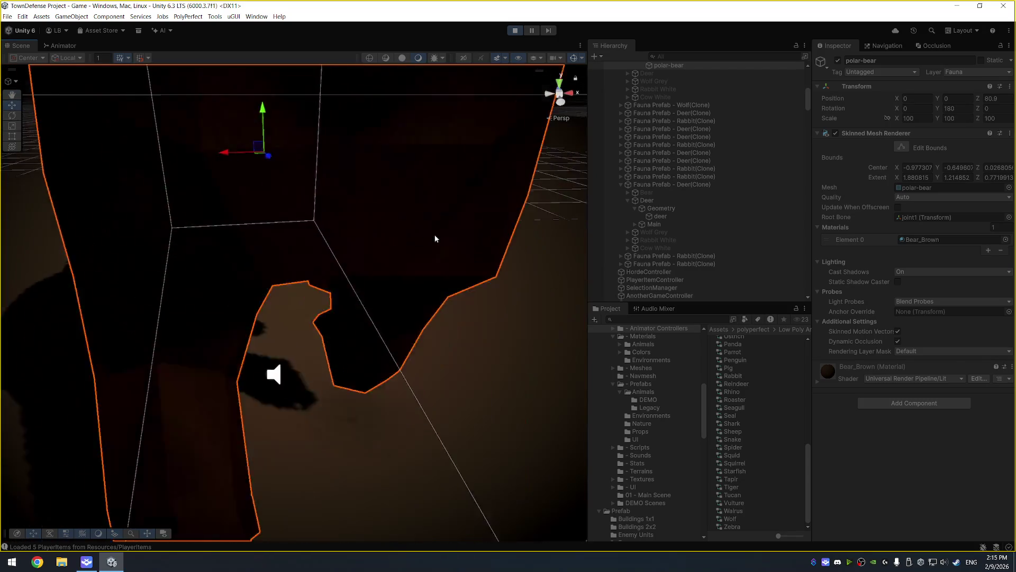
{"action": "scroll", "coordinate": [435, 239], "scroll_direction": "down", "scroll_amount": 10}
Frame the walking deer again, then select the bear and pause the game to freeze the animals.
{"action": "left_click", "coordinate": [244, 172]}
{"action": "key", "text": "f"}
{"action": "mouse_move", "coordinate": [245, 177]}
{"action": "left_mouse_down"}
{"action": "mouse_move", "coordinate": [356, 243]}
{"action": "mouse_move", "coordinate": [498, 230]}
{"action": "left_mouse_up"}
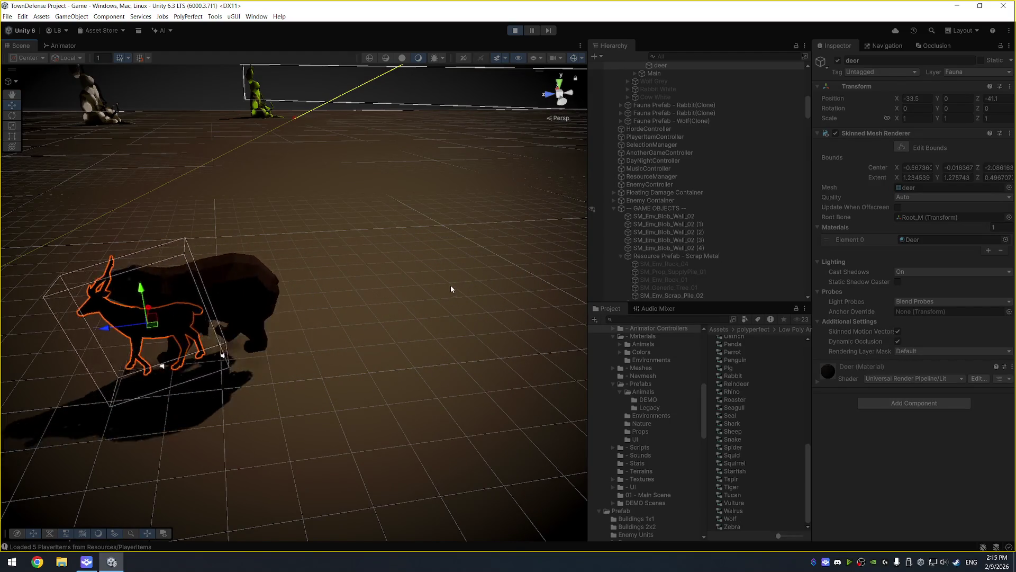
{"action": "left_click_drag", "start_coordinate": [320, 207], "coordinate": [540, 202]}
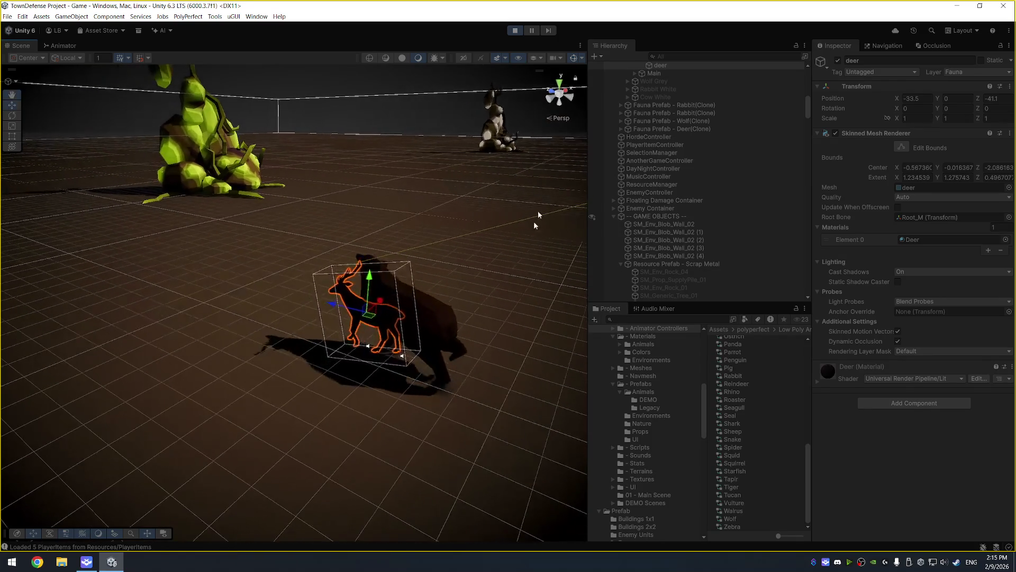
{"action": "left_click", "coordinate": [365, 313]}
{"action": "left_click", "coordinate": [532, 29]}
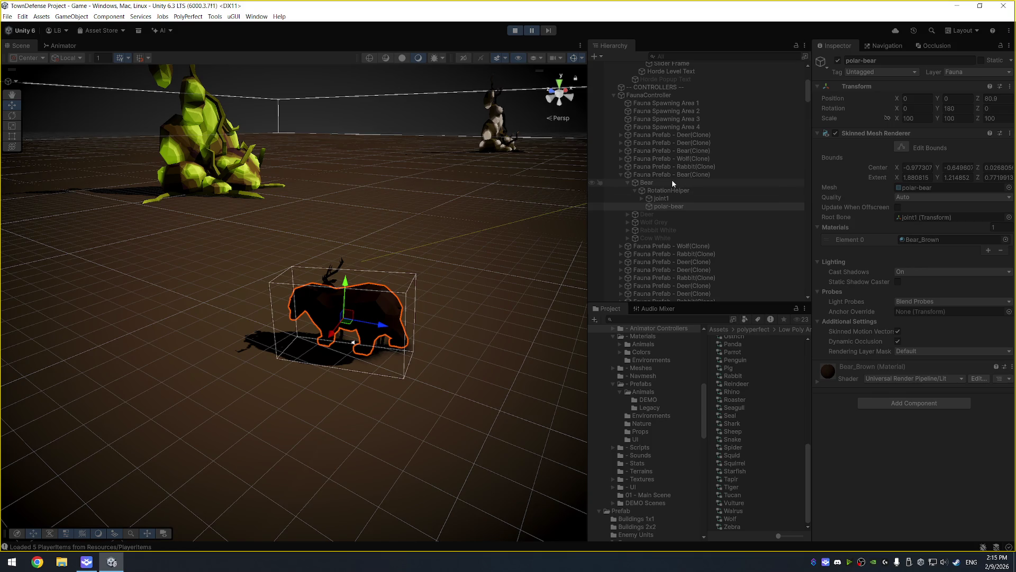
Locate the Bear's Animator Controller asset and view its state graph in the Animator.
{"action": "left_click", "coordinate": [672, 182]}
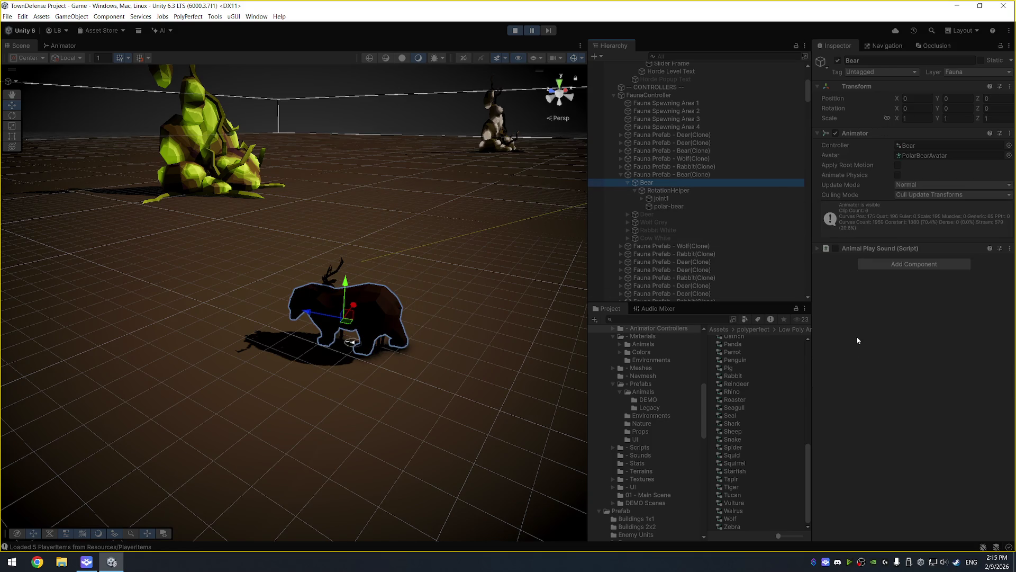
{"action": "left_click", "coordinate": [920, 145]}
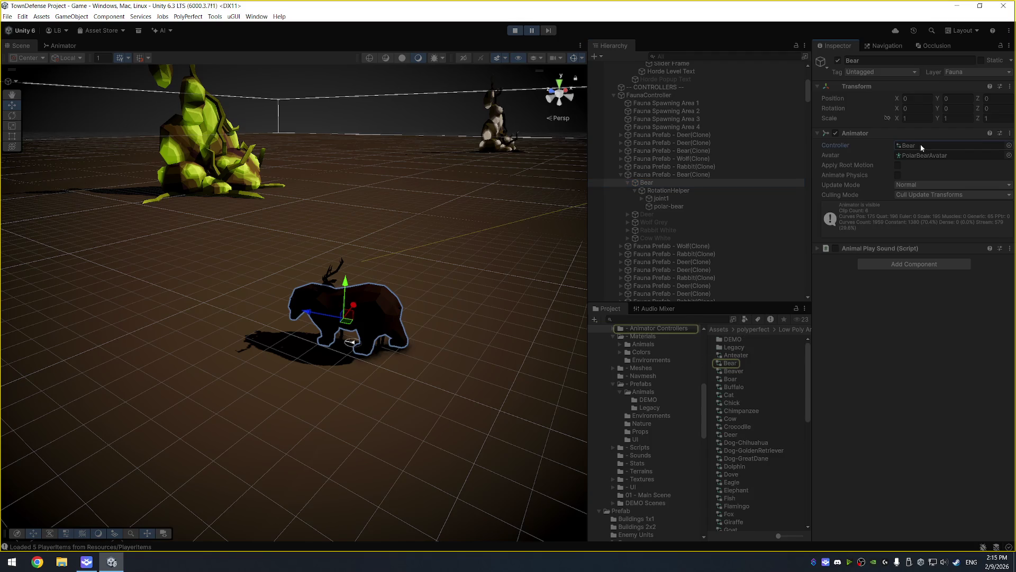
{"action": "left_click", "coordinate": [730, 363]}
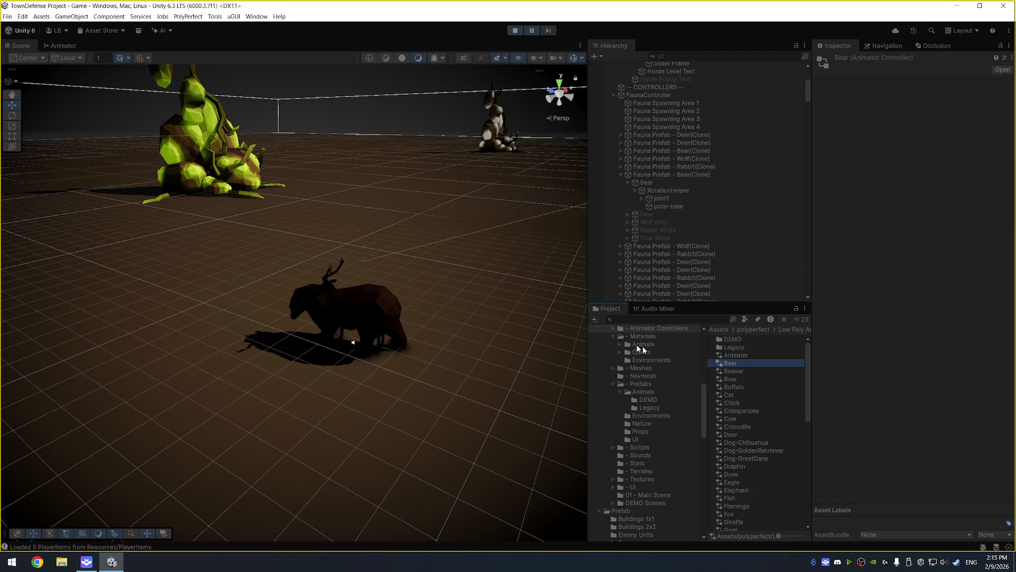
{"action": "left_click", "coordinate": [61, 46]}
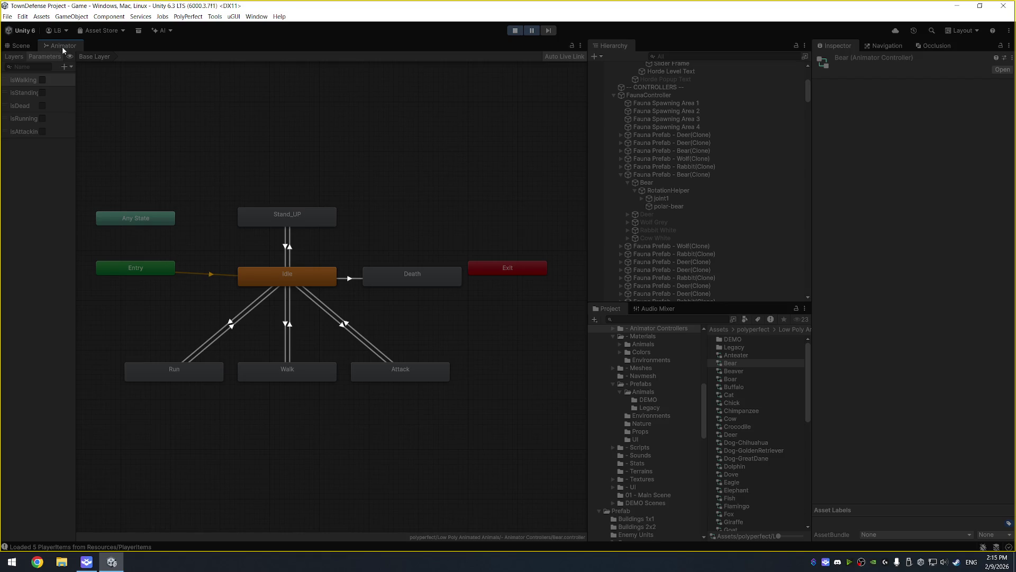
Turn on IsAttacking, resume the paused game in the Scene view, then stop play mode.
{"action": "left_click", "coordinate": [42, 132]}
{"action": "left_click", "coordinate": [21, 46]}
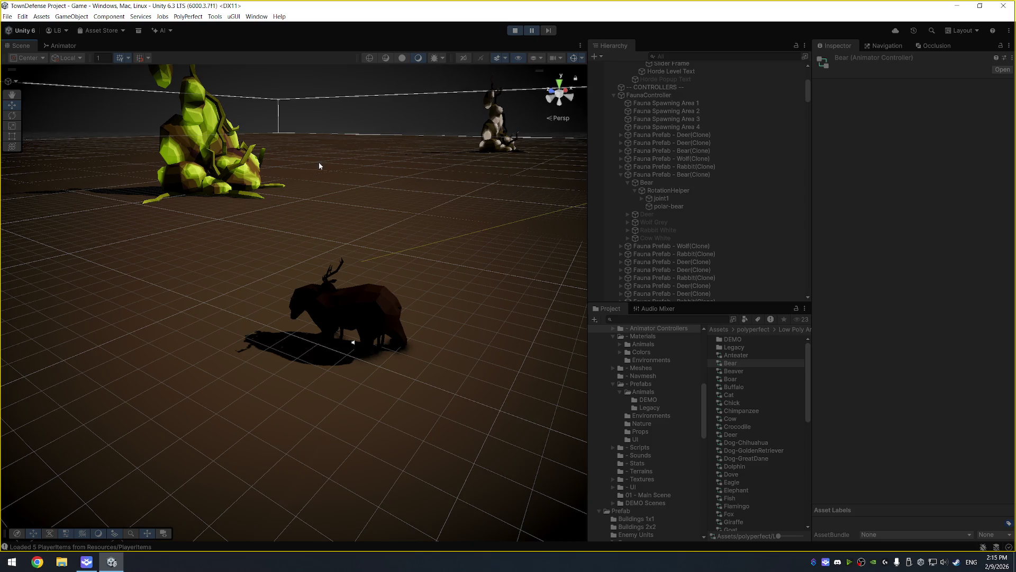
{"action": "left_click", "coordinate": [533, 31]}
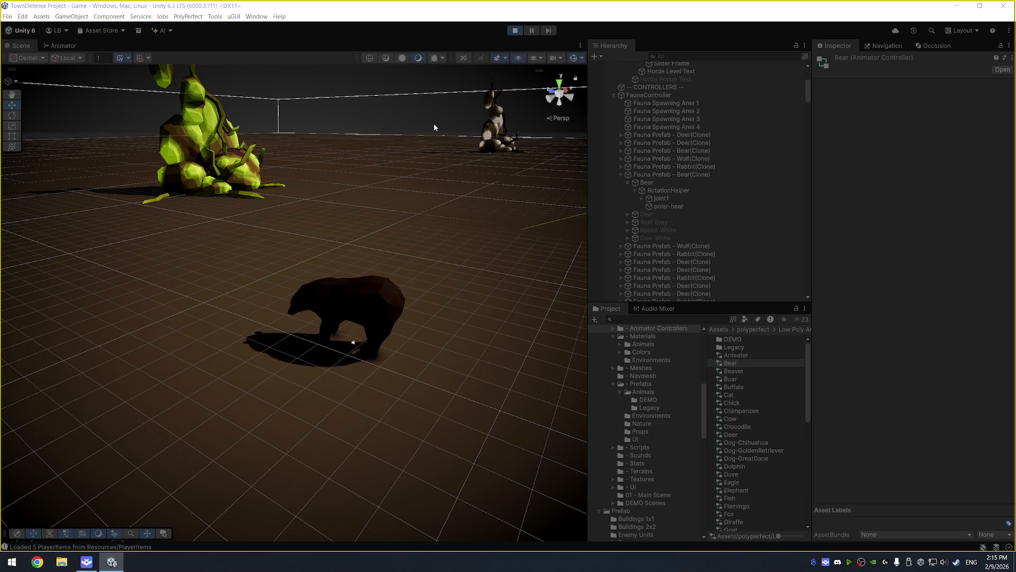
{"action": "left_click", "coordinate": [514, 30]}
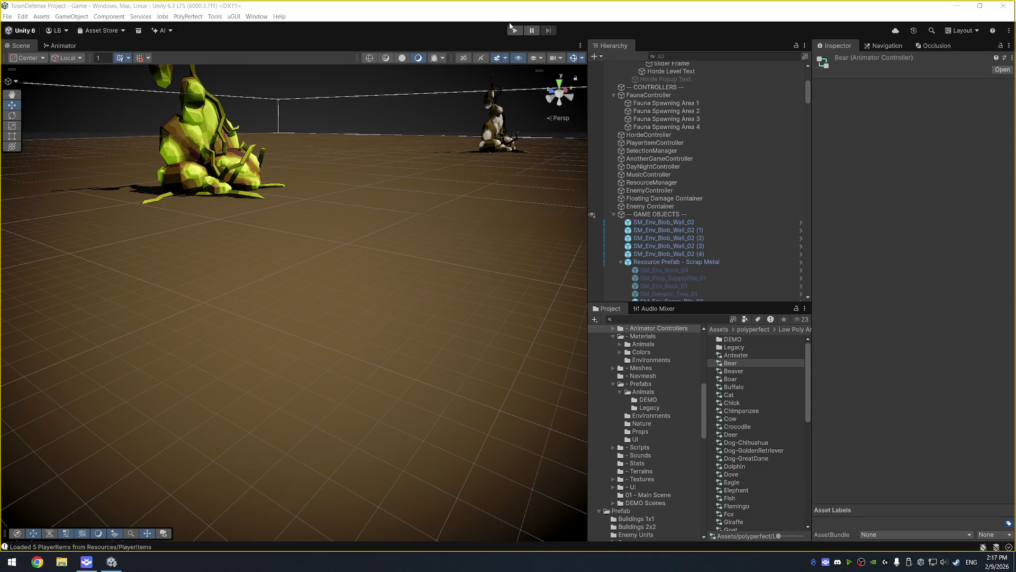
Zoom out and orbit the Scene view across the arena toward the plant creature and animal.
{"action": "scroll", "coordinate": [409, 303], "scroll_direction": "down", "scroll_amount": 5}
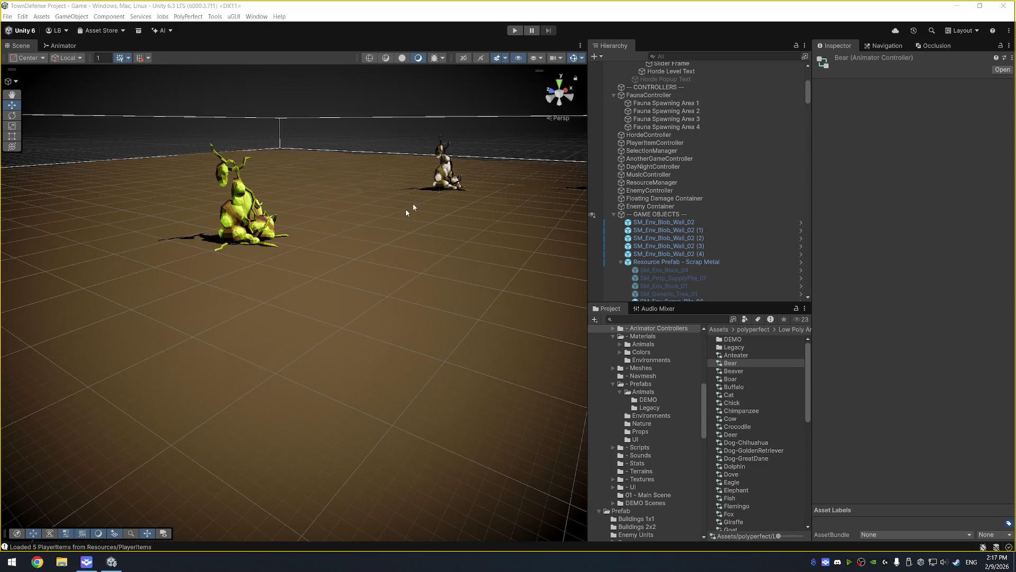
{"action": "mouse_move", "coordinate": [449, 316]}
{"action": "left_mouse_down"}
{"action": "mouse_move", "coordinate": [413, 259]}
{"action": "mouse_move", "coordinate": [429, 279]}
{"action": "mouse_move", "coordinate": [399, 297]}
{"action": "left_mouse_up"}
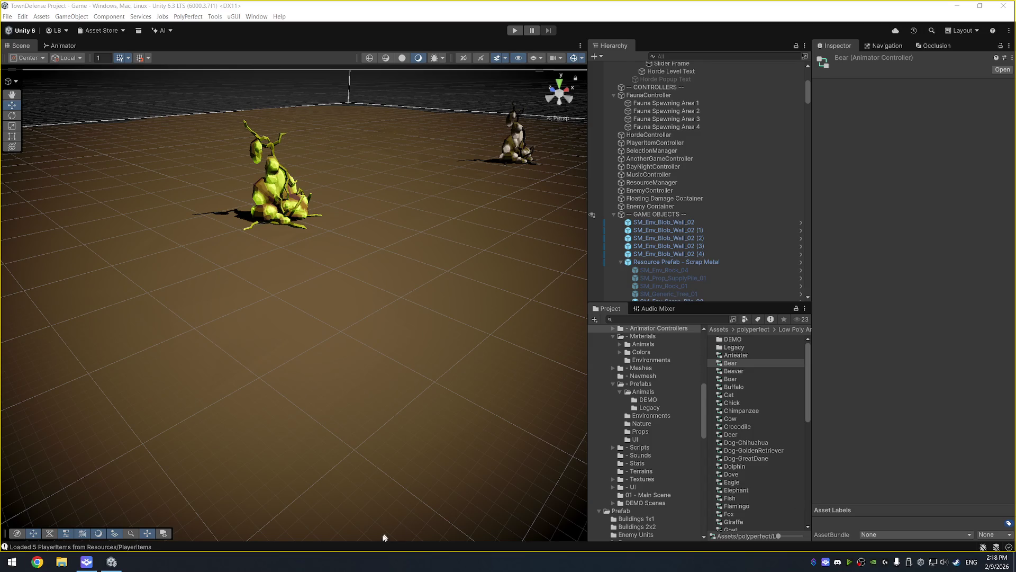
{"action": "key", "text": "super"}
{"action": "type", "text": "edge"}
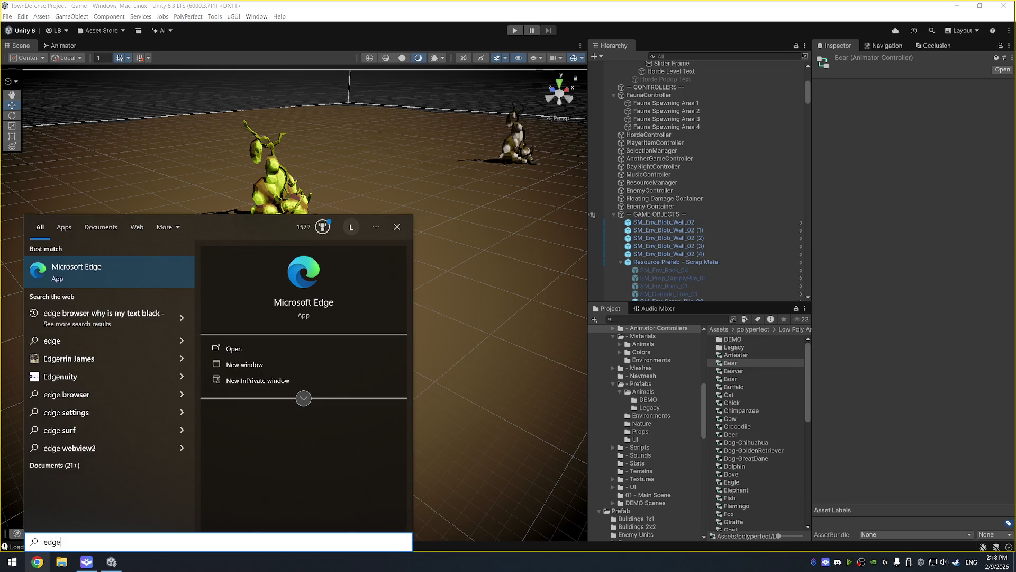
{"action": "key", "text": "Escape"}
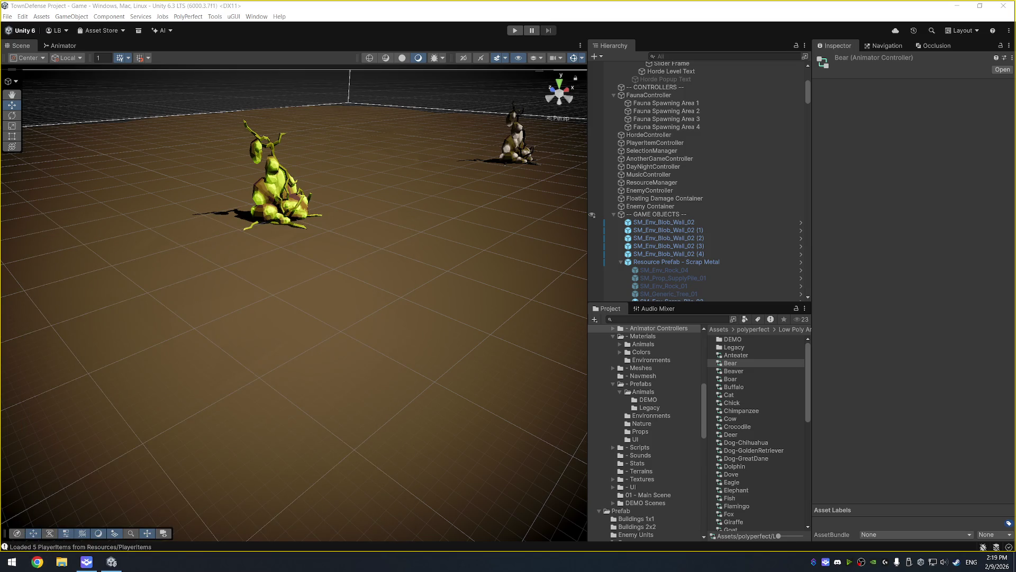